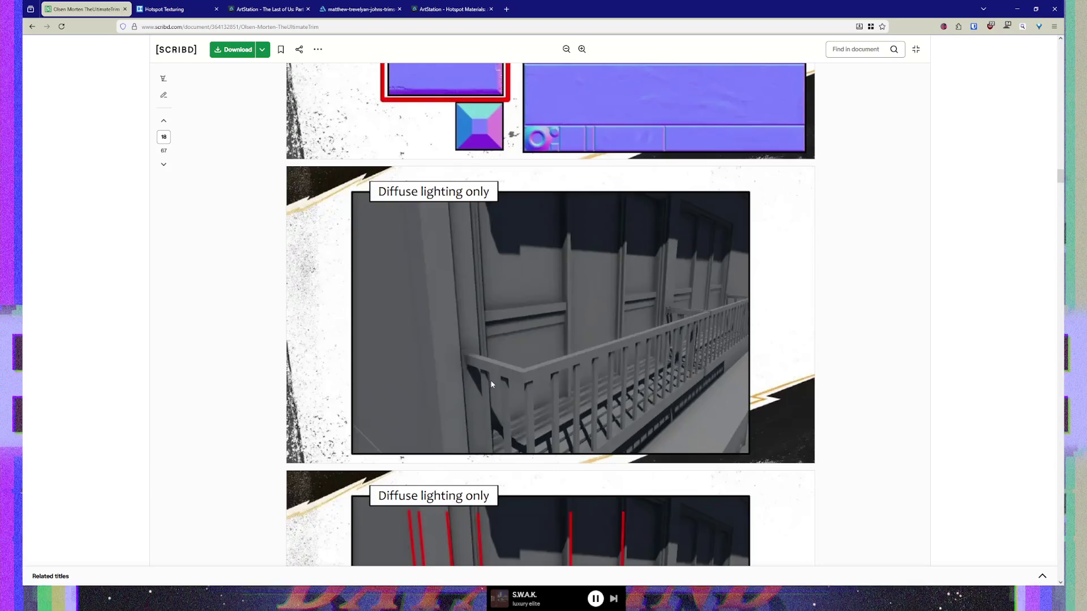
pyautogui.scroll(-3, 491, 380)
pyautogui.scroll(1, 510, 339)
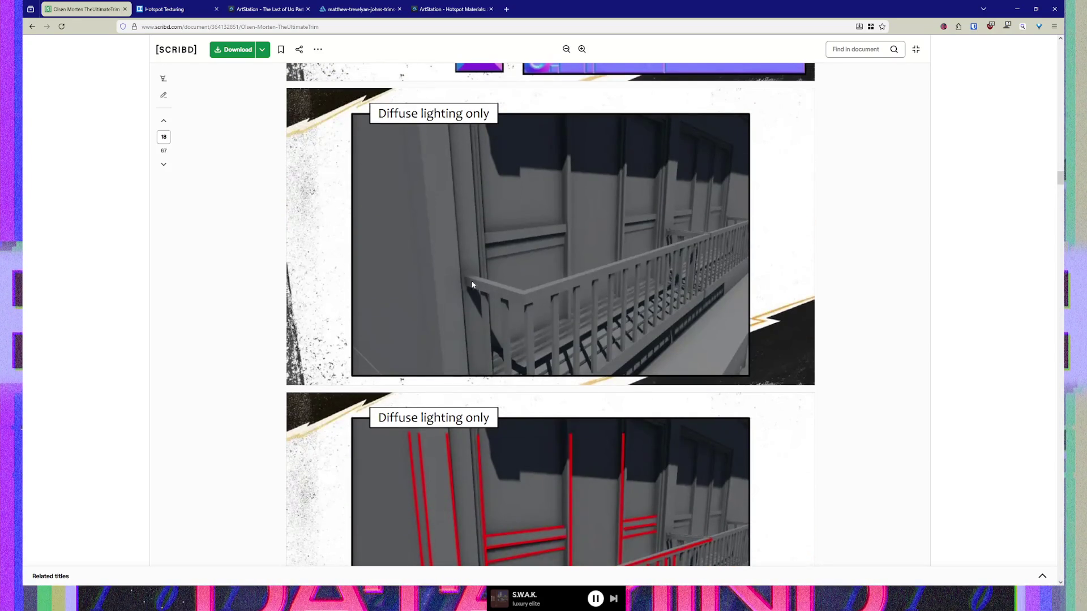
pyautogui.scroll(-5, 522, 305)
pyautogui.scroll(-4, 522, 303)
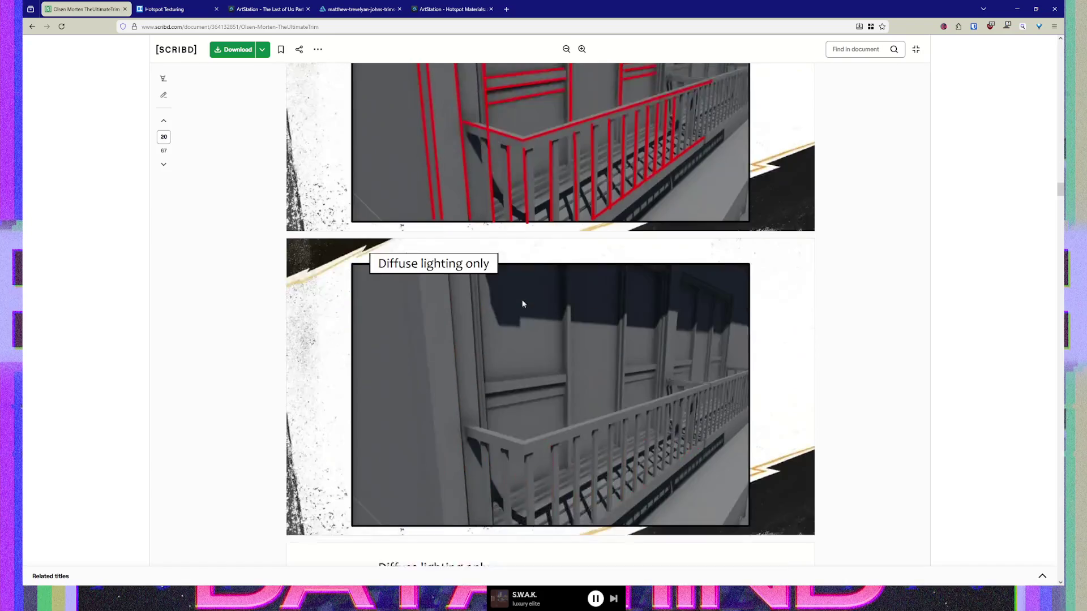
pyautogui.scroll(-1, 531, 376)
pyautogui.scroll(-3, 533, 390)
pyautogui.scroll(-2, 532, 408)
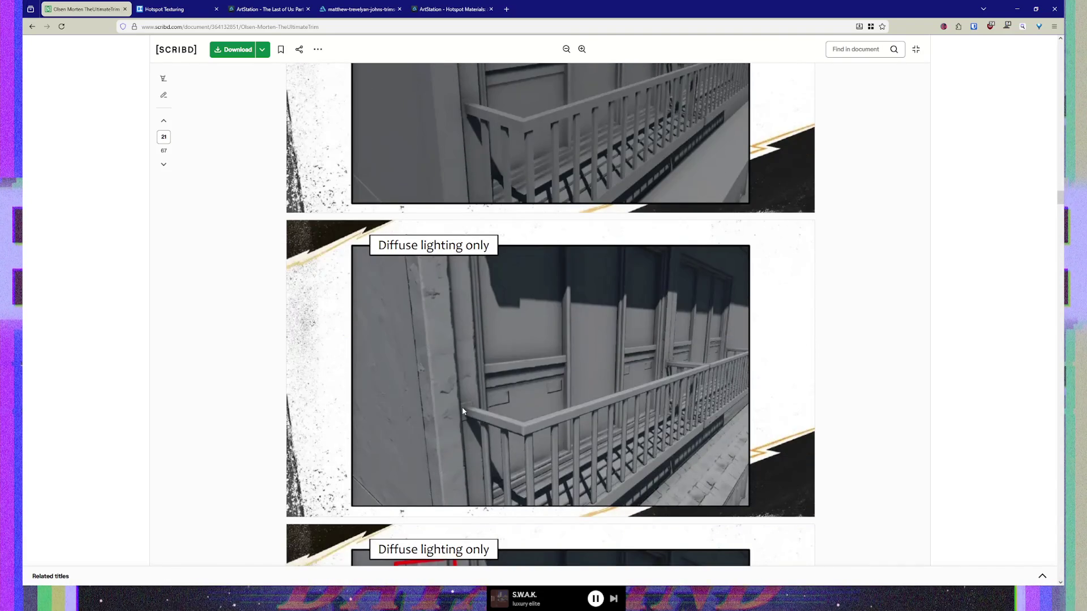
pyautogui.scroll(1, 546, 321)
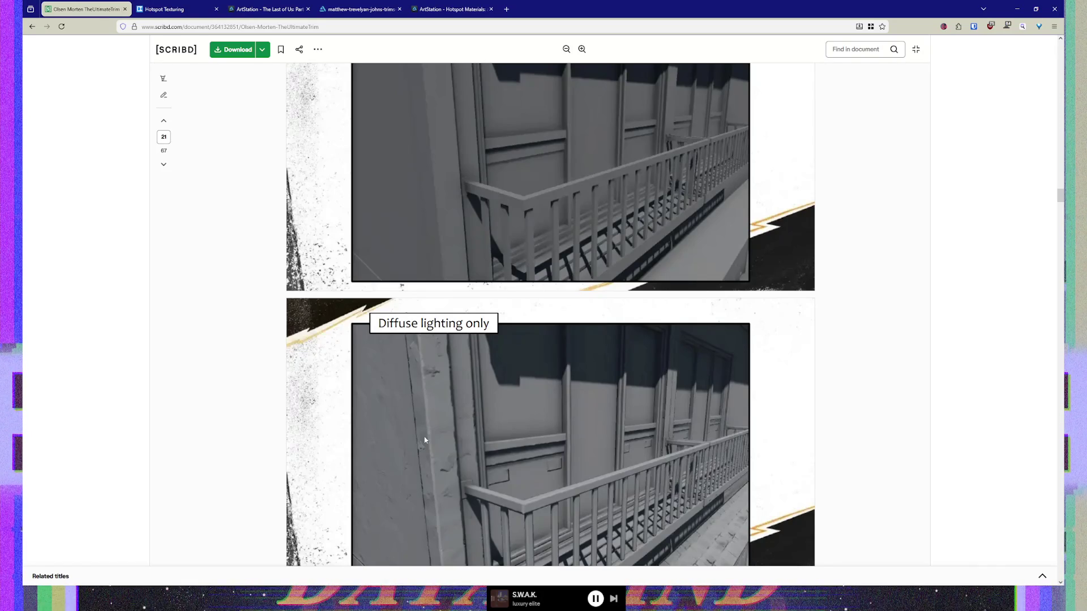
pyautogui.scroll(-3, 429, 430)
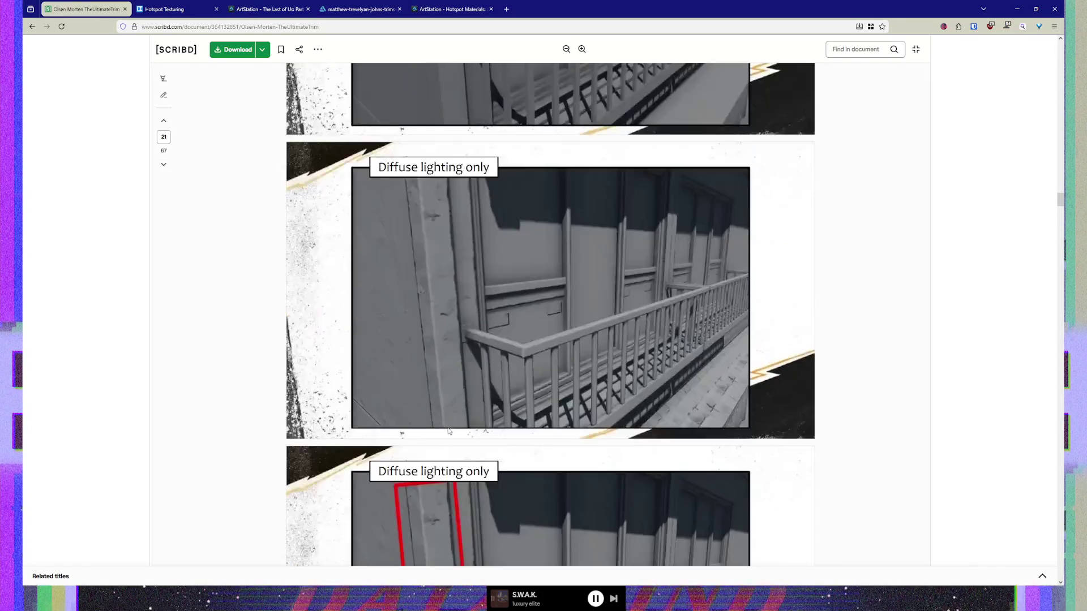
pyautogui.scroll(-1, 449, 430)
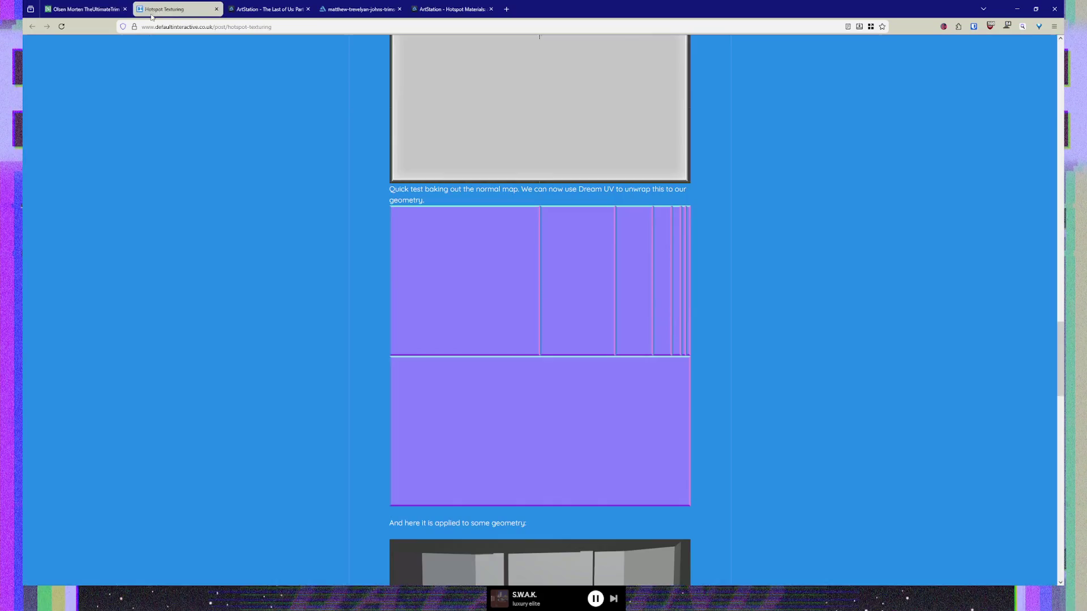
pyautogui.click(170, 9)
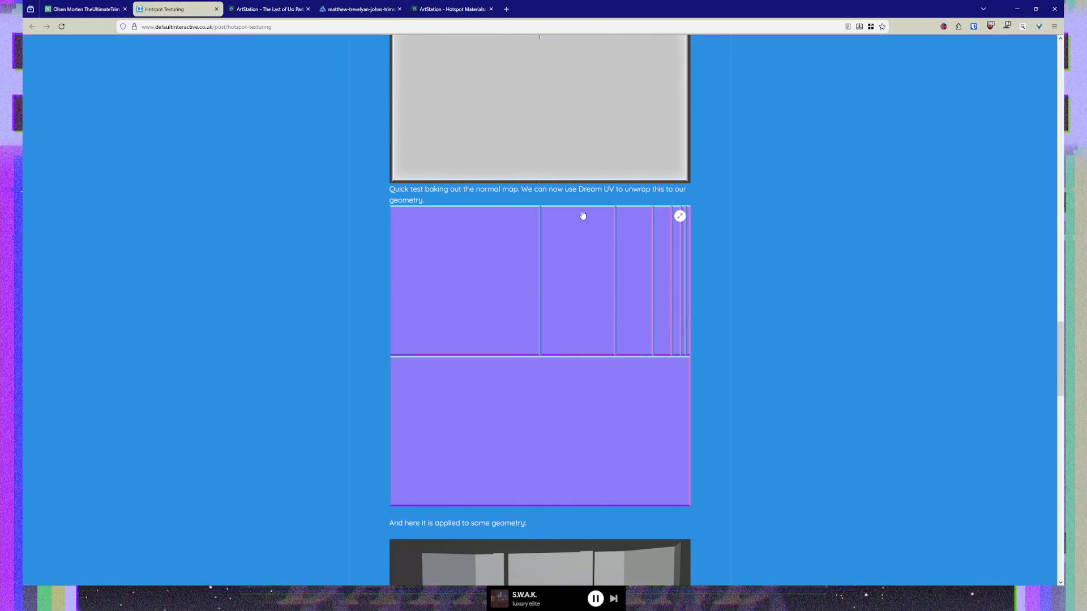
pyautogui.click(101, 10)
pyautogui.scroll(4, 693, 271)
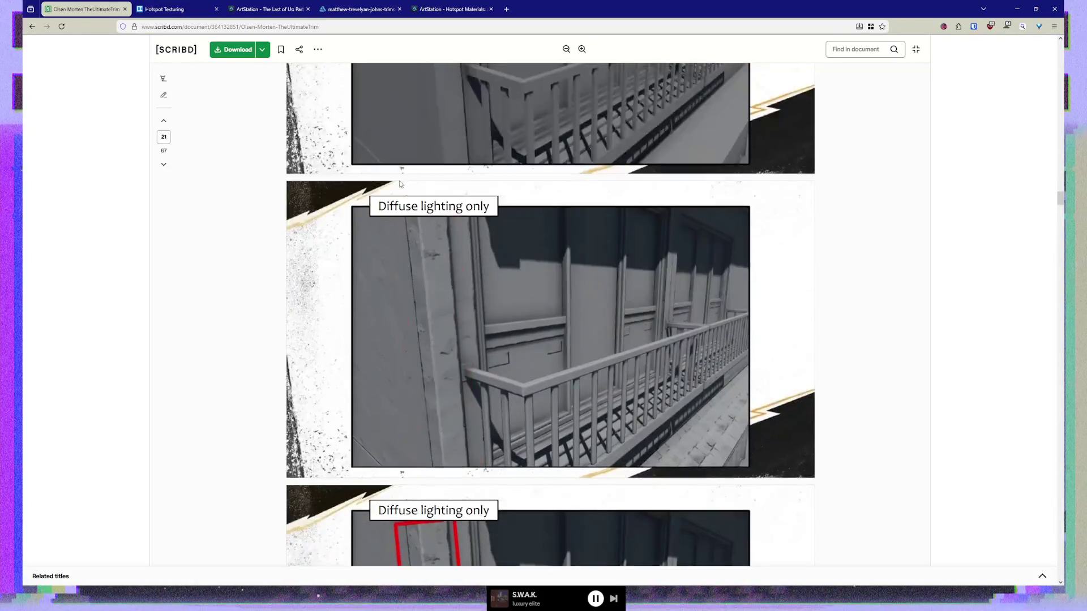
pyautogui.scroll(4, 693, 271)
pyautogui.scroll(4, 693, 272)
pyautogui.scroll(4, 693, 272)
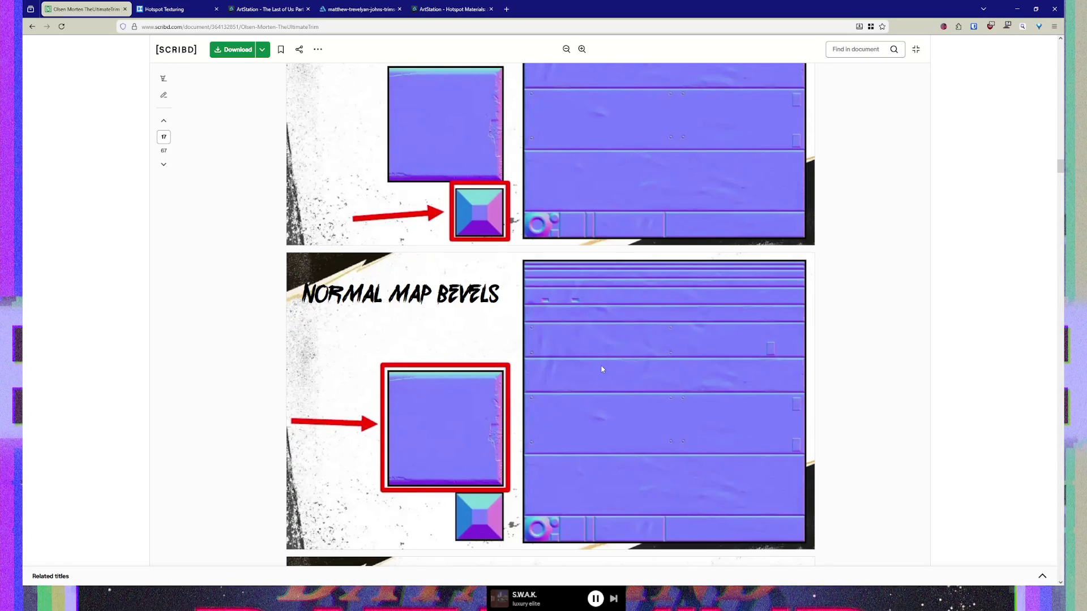
pyautogui.scroll(-2, 601, 369)
pyautogui.scroll(1, 577, 356)
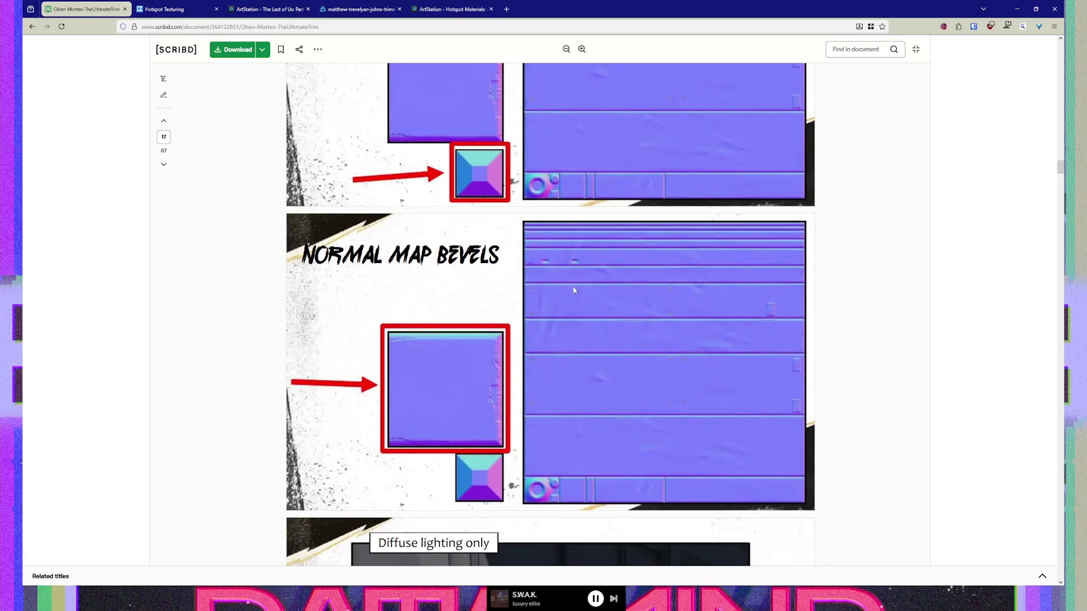
pyautogui.scroll(-5, 510, 399)
pyautogui.scroll(-3, 501, 395)
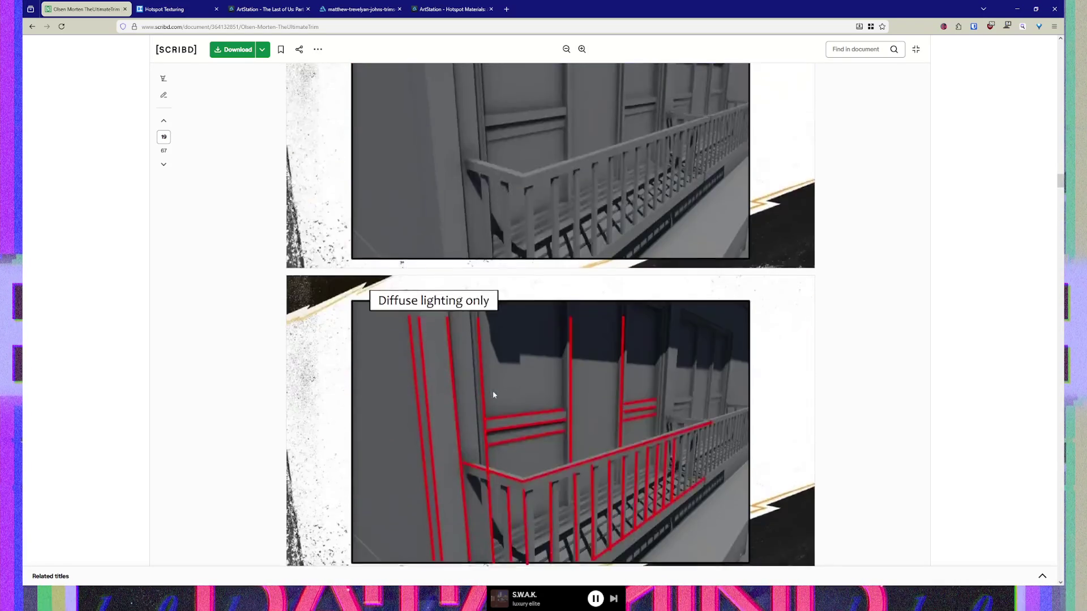
pyautogui.scroll(-4, 493, 390)
pyautogui.scroll(-4, 492, 390)
pyautogui.scroll(-1, 492, 390)
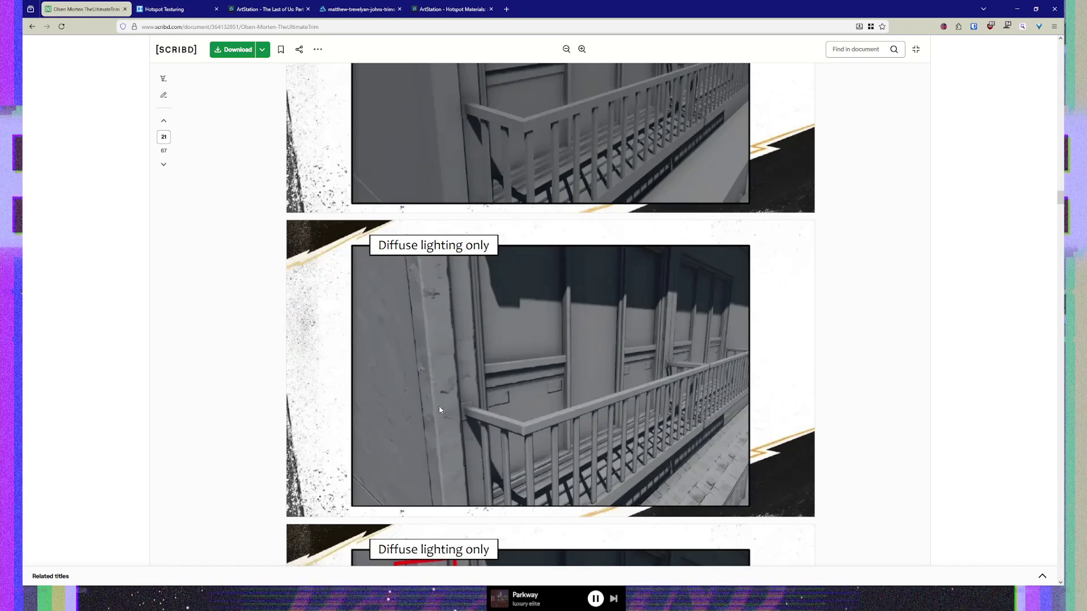
pyautogui.scroll(-5, 434, 401)
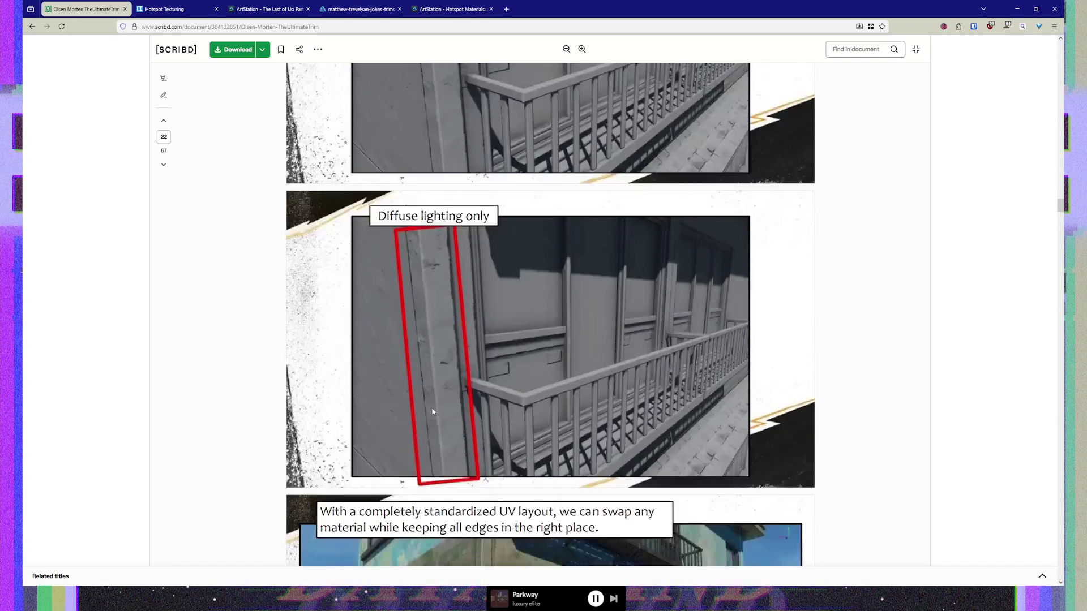
pyautogui.scroll(-5, 433, 408)
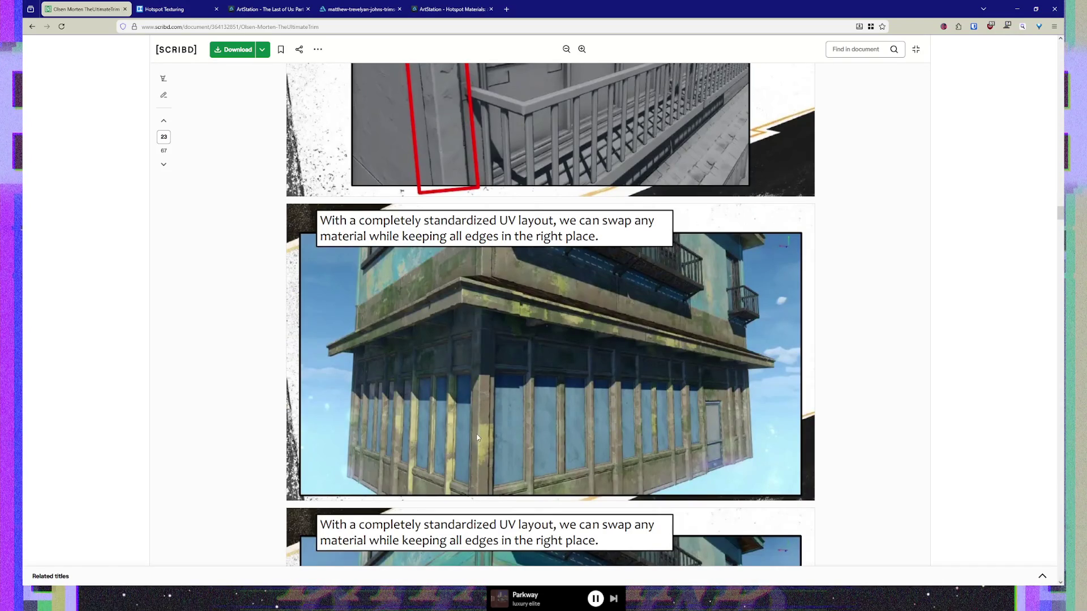
pyautogui.scroll(-3, 477, 437)
pyautogui.scroll(-2, 477, 437)
pyautogui.scroll(2, 476, 437)
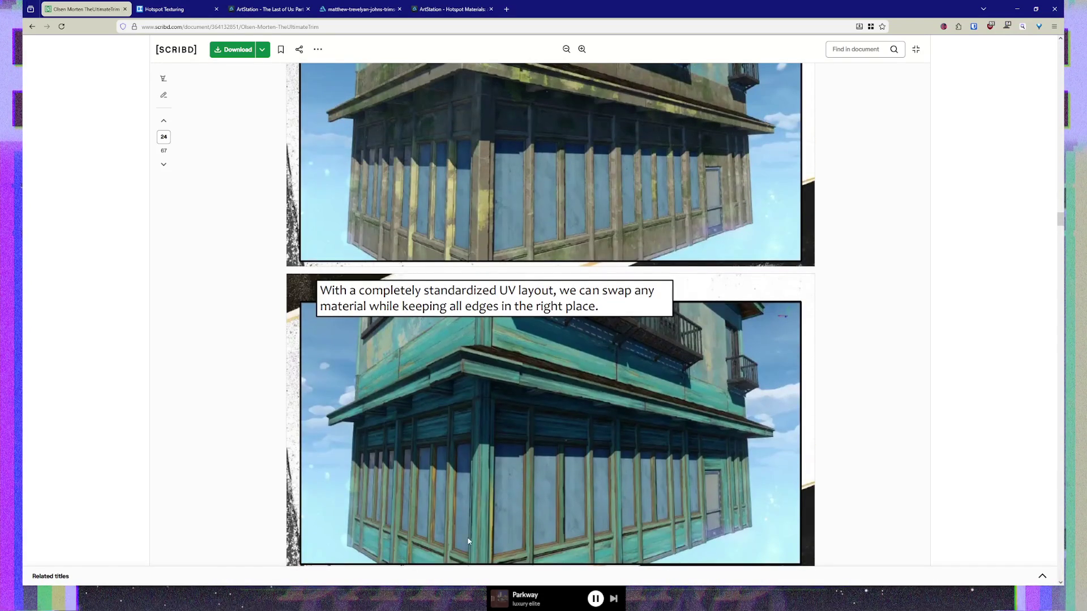
pyautogui.scroll(2, 500, 193)
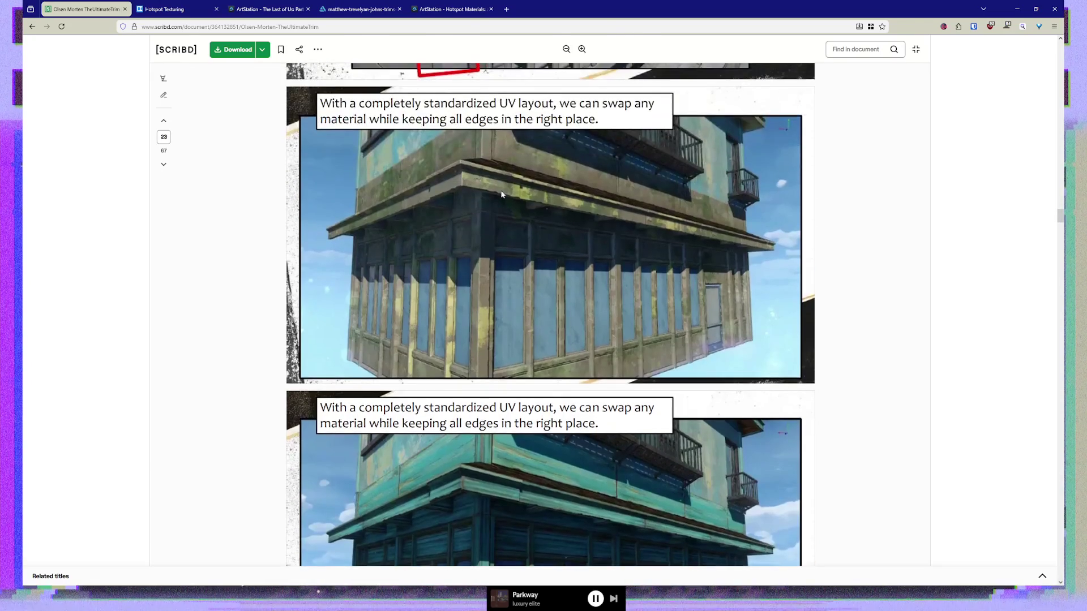
pyautogui.scroll(-1, 501, 193)
pyautogui.scroll(1, 501, 192)
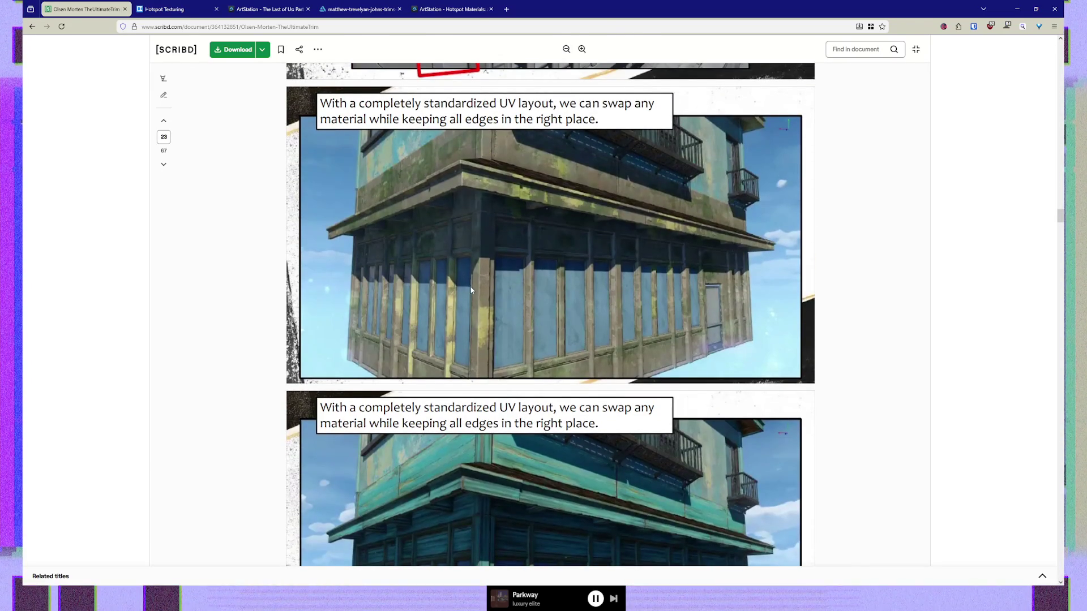
pyautogui.scroll(-1, 472, 291)
pyautogui.scroll(-1, 473, 292)
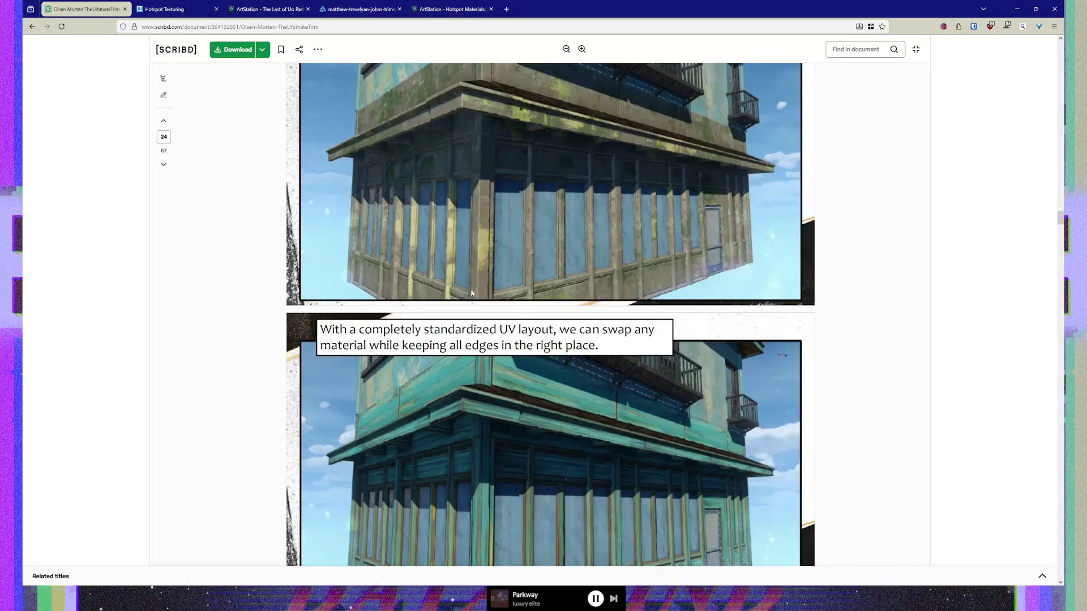
pyautogui.scroll(5, 509, 213)
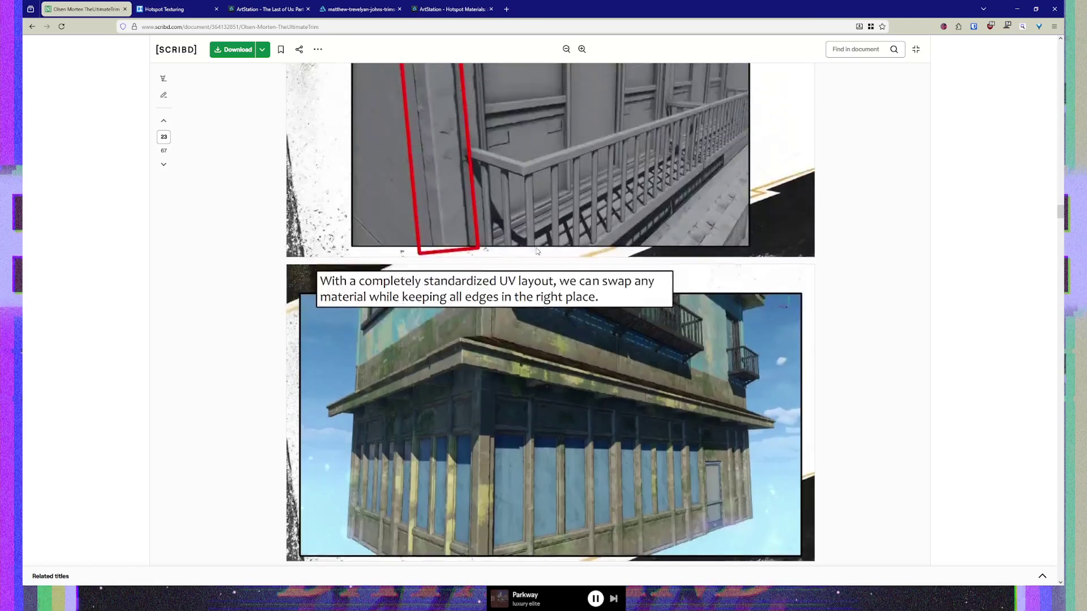
pyautogui.scroll(5, 527, 249)
pyautogui.scroll(5, 526, 249)
pyautogui.scroll(5, 526, 249)
pyautogui.scroll(5, 524, 246)
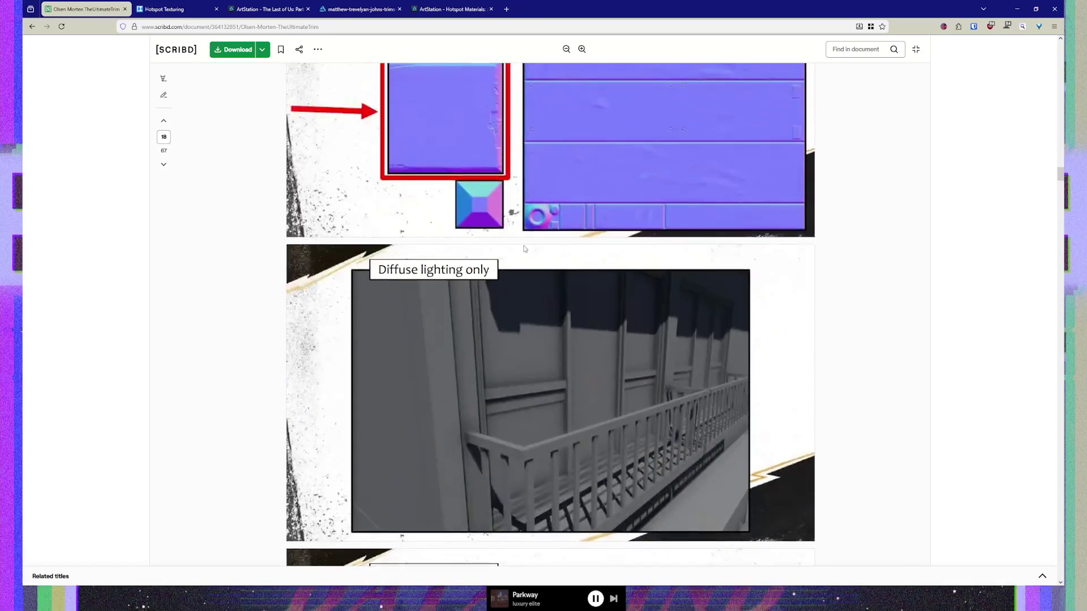
pyautogui.scroll(5, 523, 245)
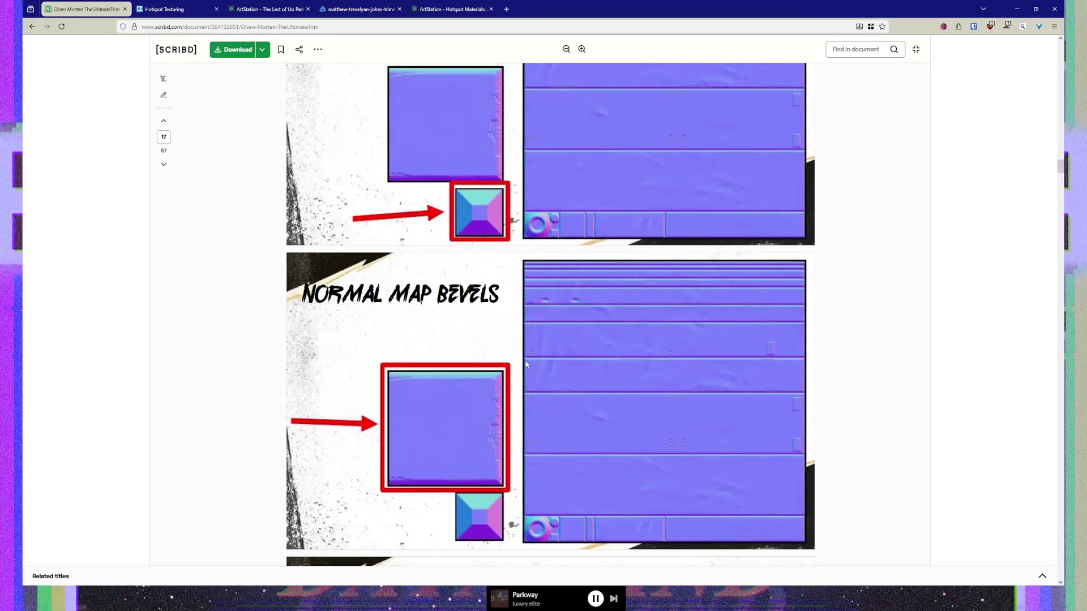